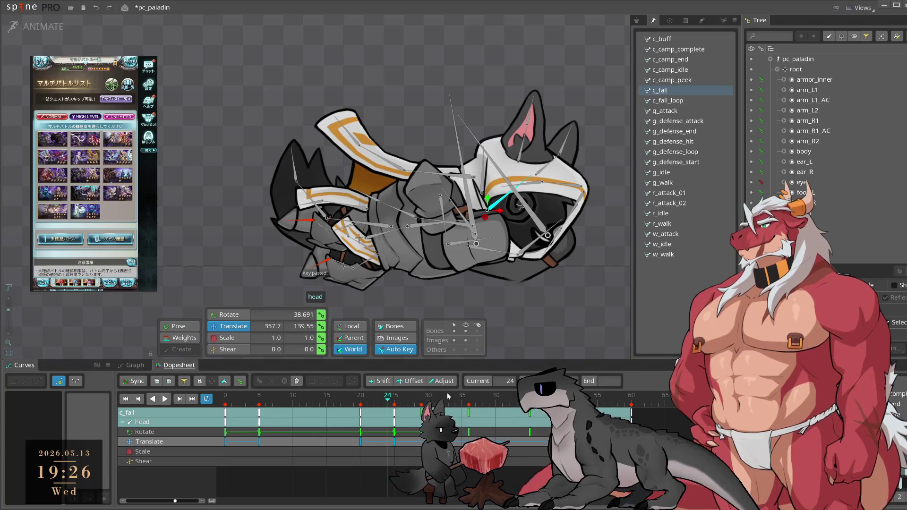
Step: Scrub c_fall to the frame-36 head key, try moving the head bone, then undo it
click(428, 395)
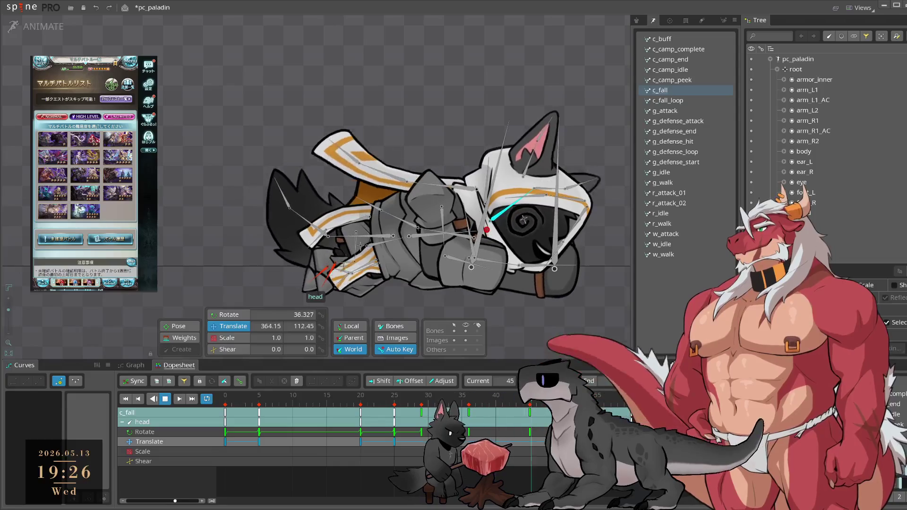
click(405, 411)
mouse_move(405, 411)
mouse_down()
mouse_move(434, 411)
mouse_move(421, 411)
mouse_up()
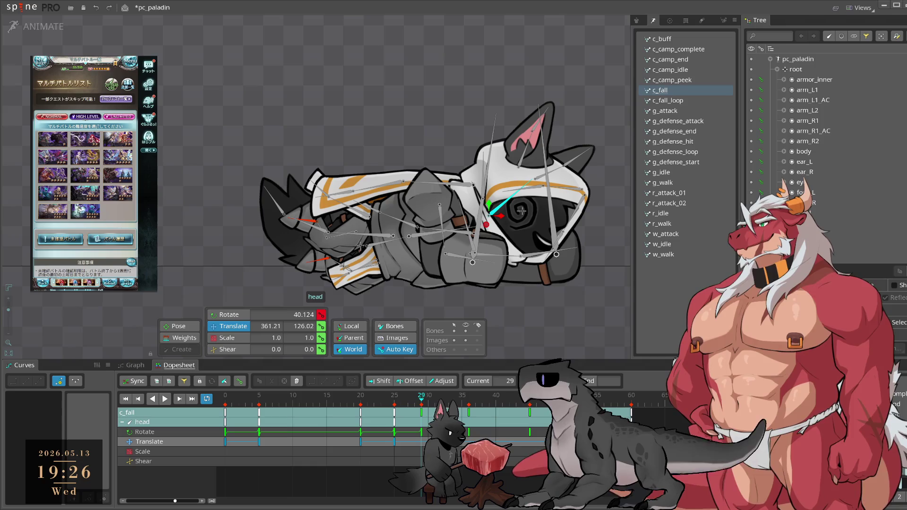
click(469, 412)
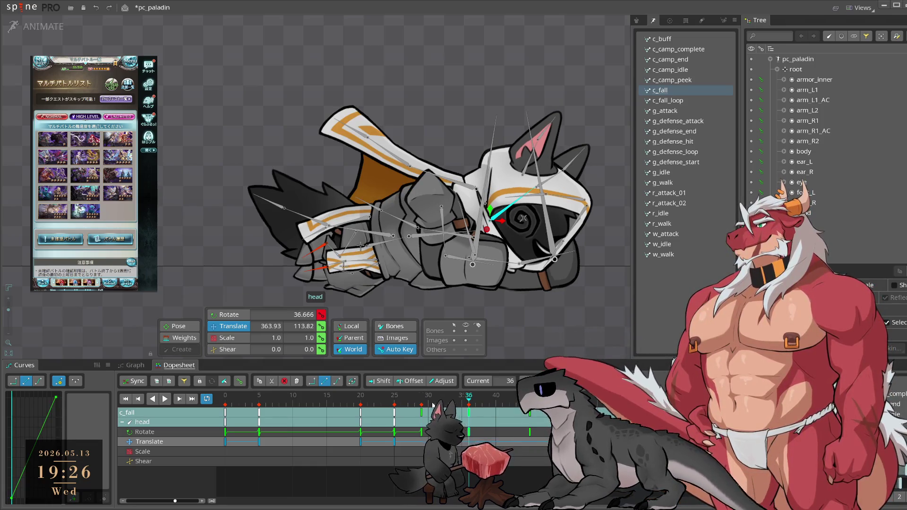
mouse_move(522, 340)
mouse_down()
mouse_move(567, 273)
mouse_move(569, 288)
mouse_up()
key(ctrl+z)
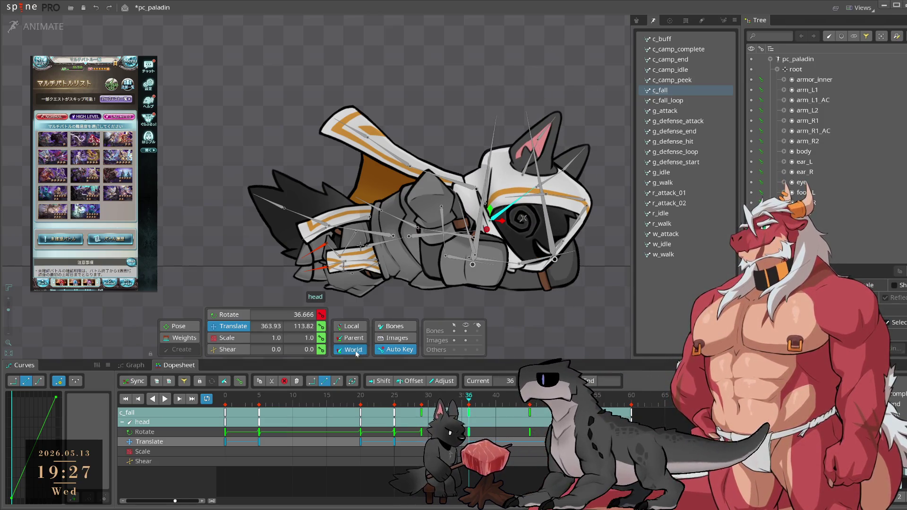
Step: Switch to the Rotate tool and review the fall motion from frame 5 through frame 25
key(c)
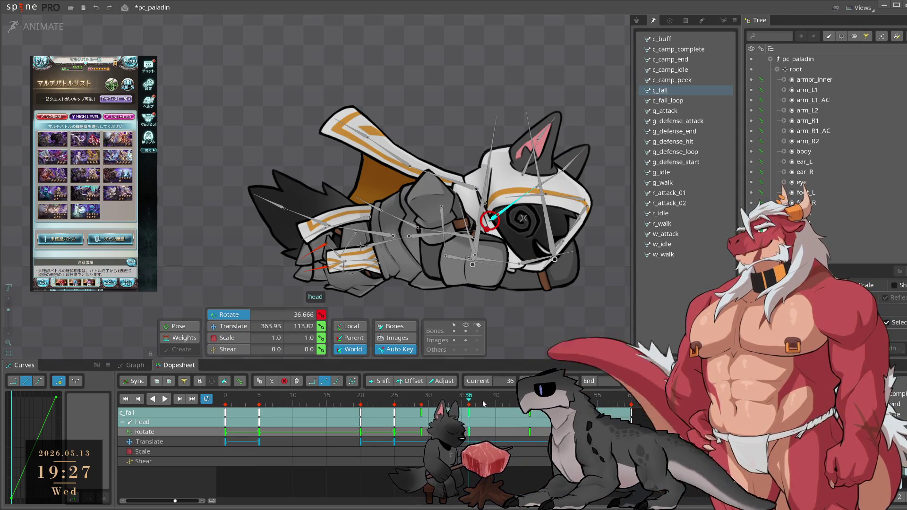
key(space)
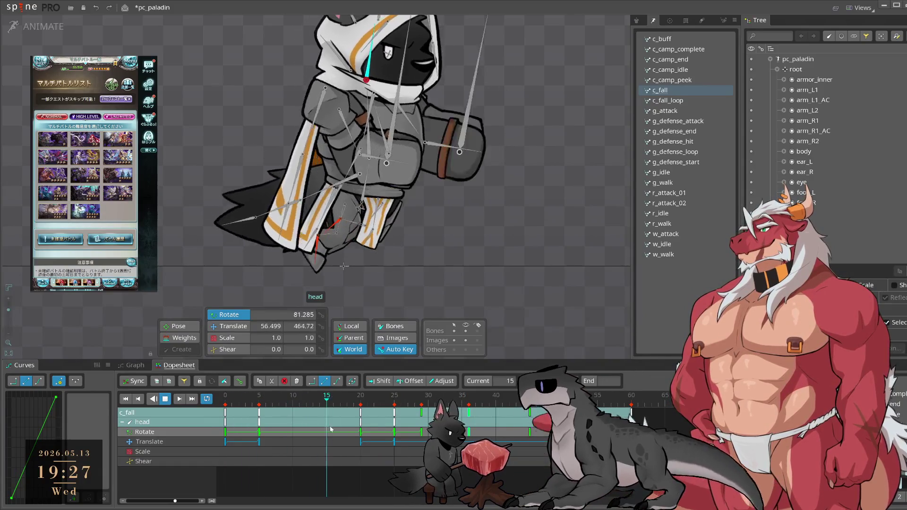
click(370, 432)
drag(370, 432, 395, 444)
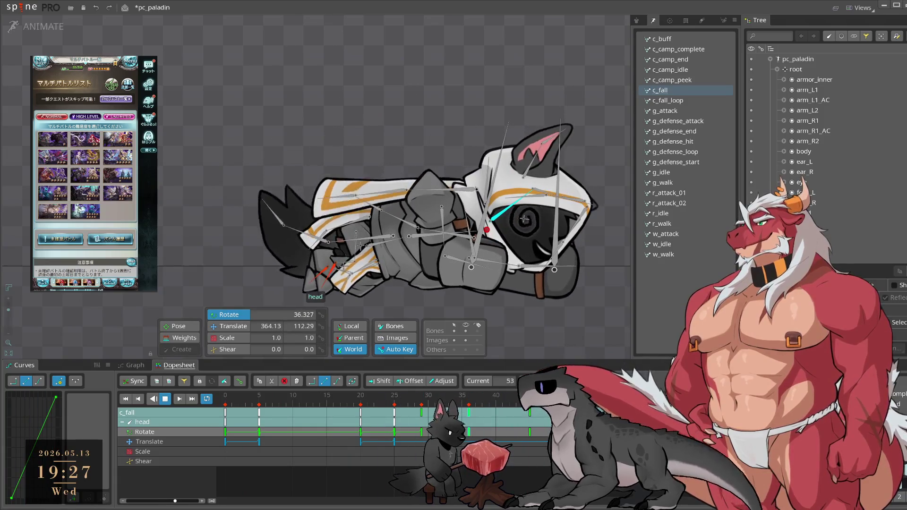
key(space)
click(259, 404)
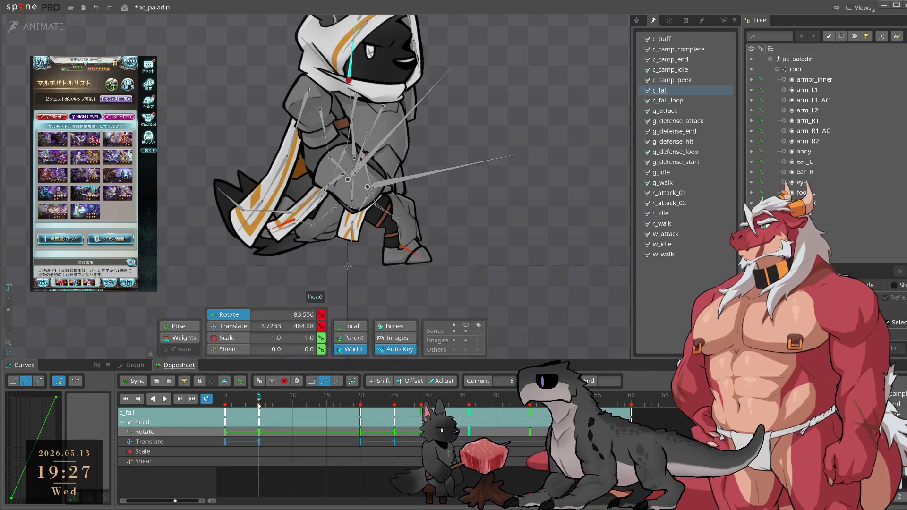
drag(259, 405, 363, 414)
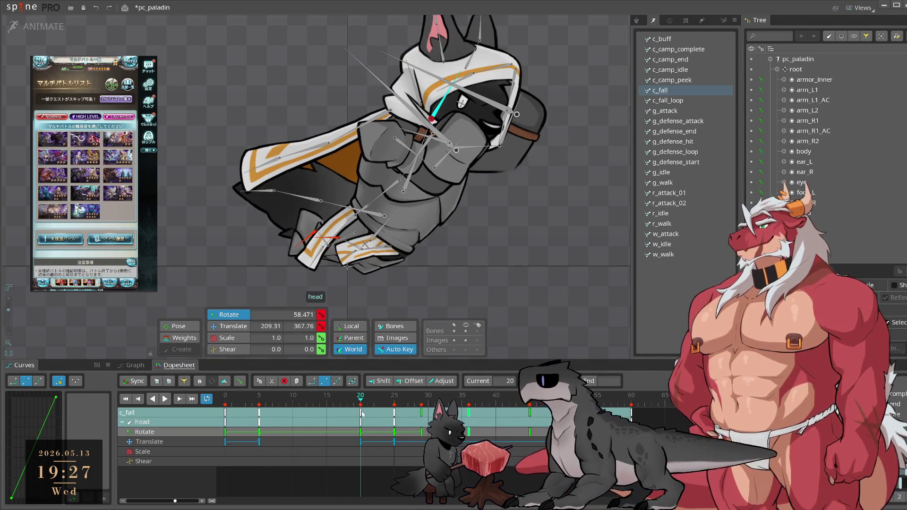
Step: Rotate the head down at frame 25, then to 26.024 at frame 45
click(387, 405)
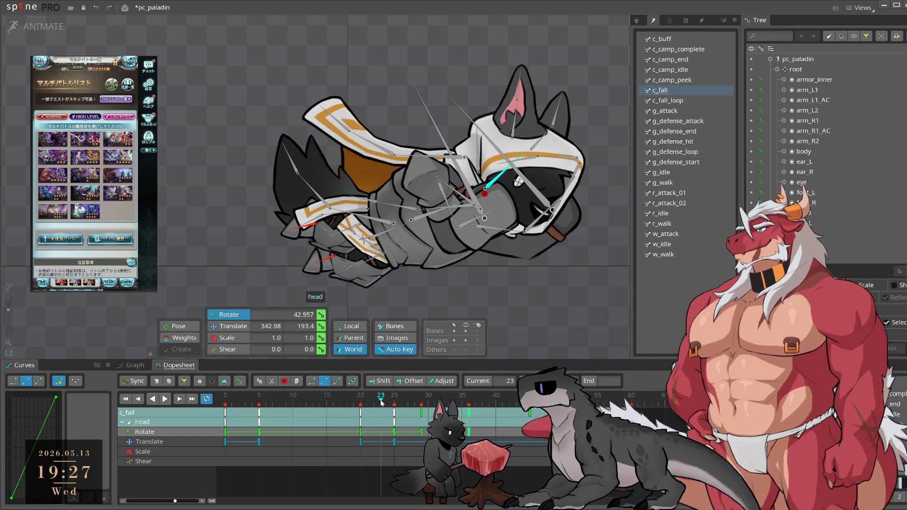
drag(386, 405, 397, 418)
mouse_move(549, 298)
mouse_down()
mouse_move(565, 297)
mouse_move(557, 335)
mouse_up()
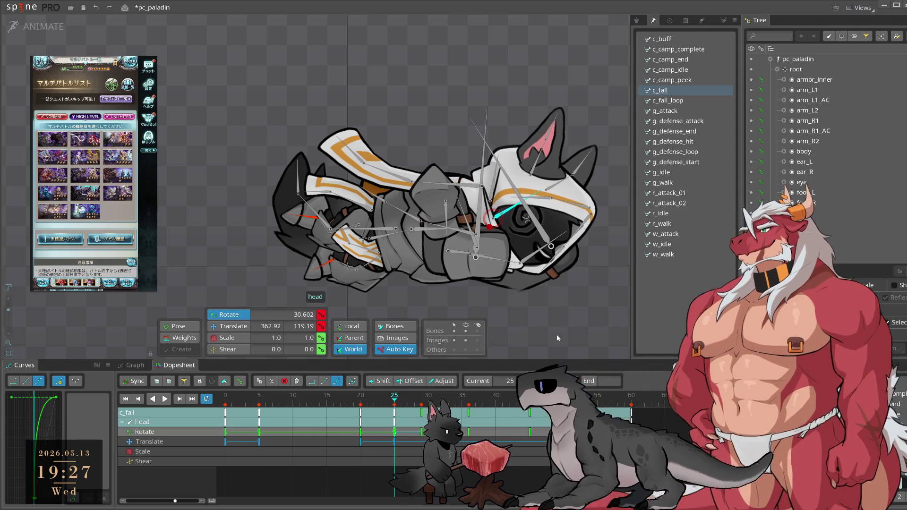
click(407, 401)
drag(406, 403, 420, 405)
key(space)
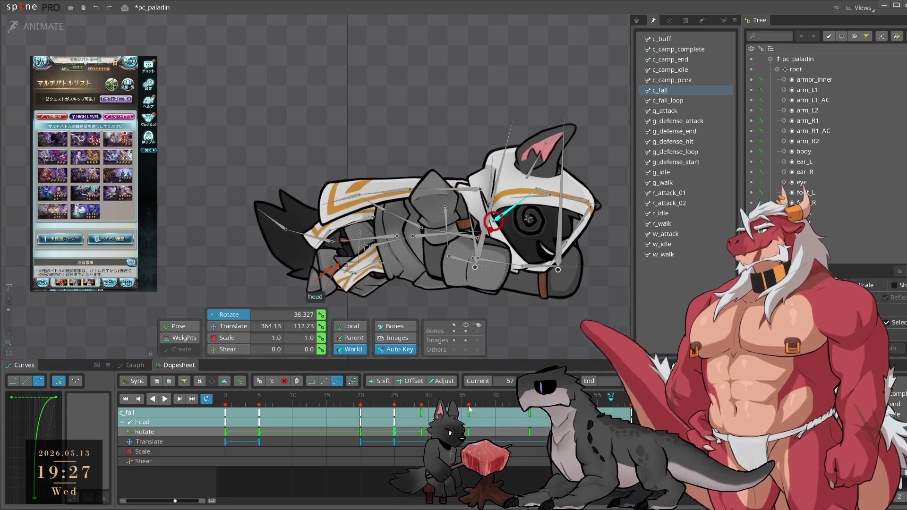
click(530, 417)
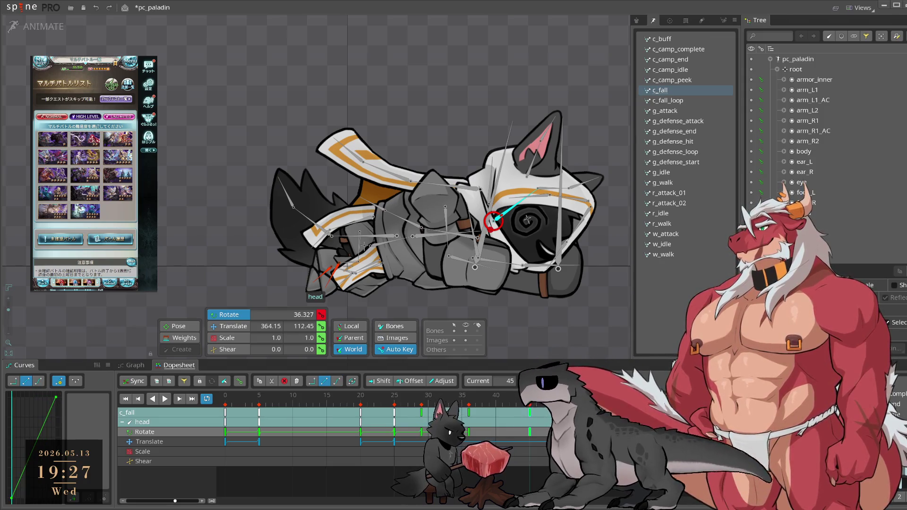
drag(596, 321, 593, 359)
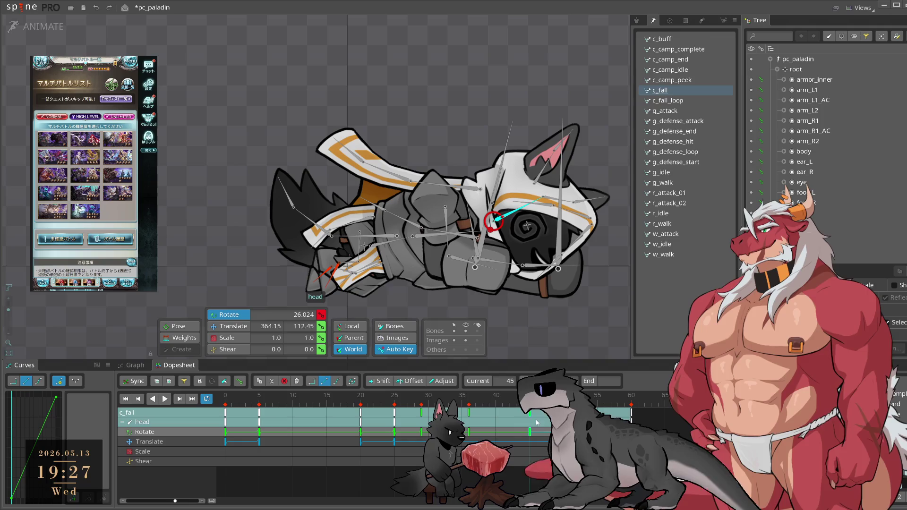
Step: Copy the frame-45 head key to frame 60, then go to frame 0 of c_fall_loop
key(ctrl+c)
click(631, 396)
key(ctrl+v)
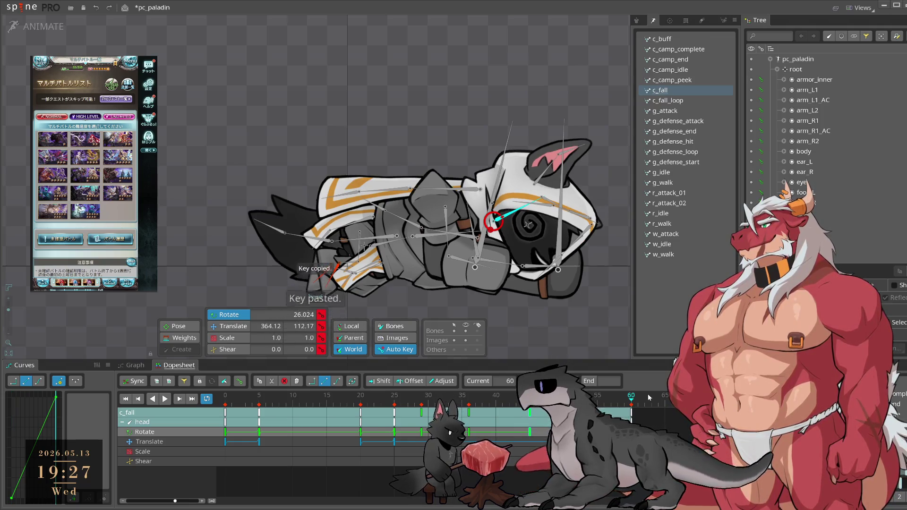
click(667, 100)
click(226, 413)
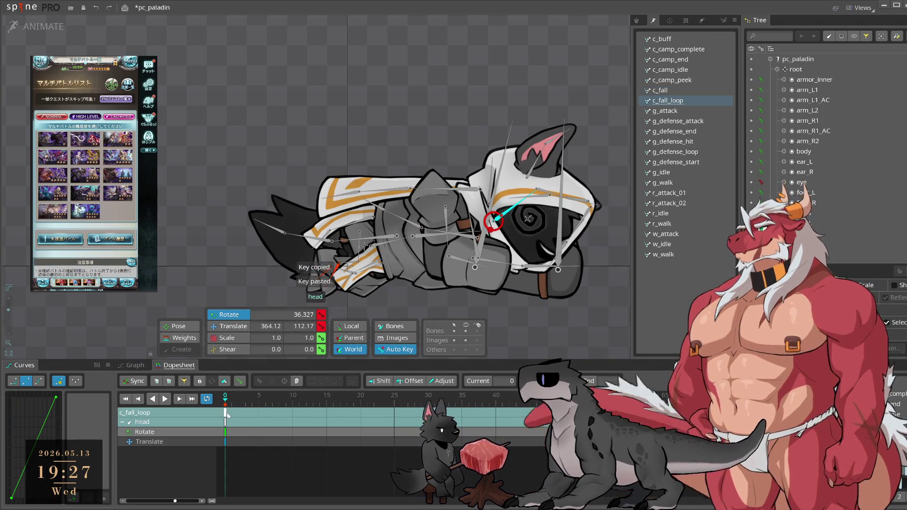
Step: Paste c_fall_loop's head rotate key at c_fall frame 45, making rotation 36.327
key(ctrl+c)
click(661, 90)
click(631, 396)
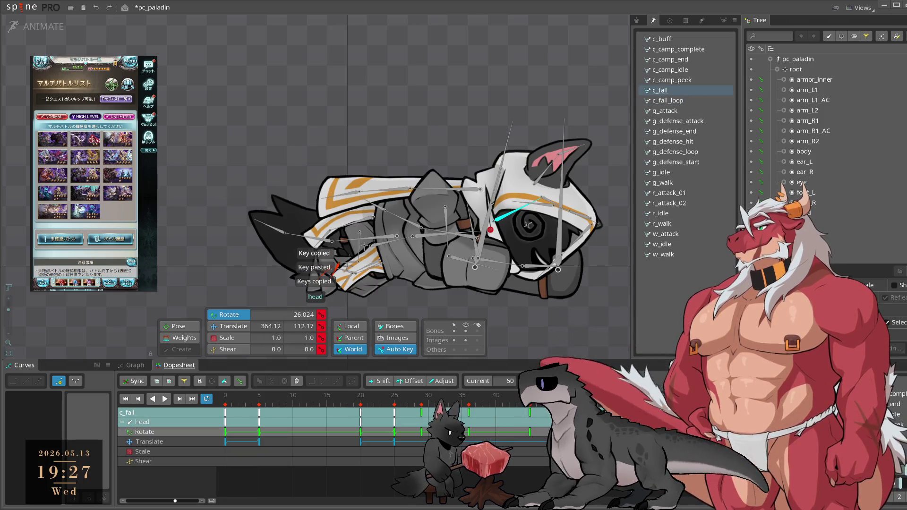
click(529, 396)
key(ctrl+v)
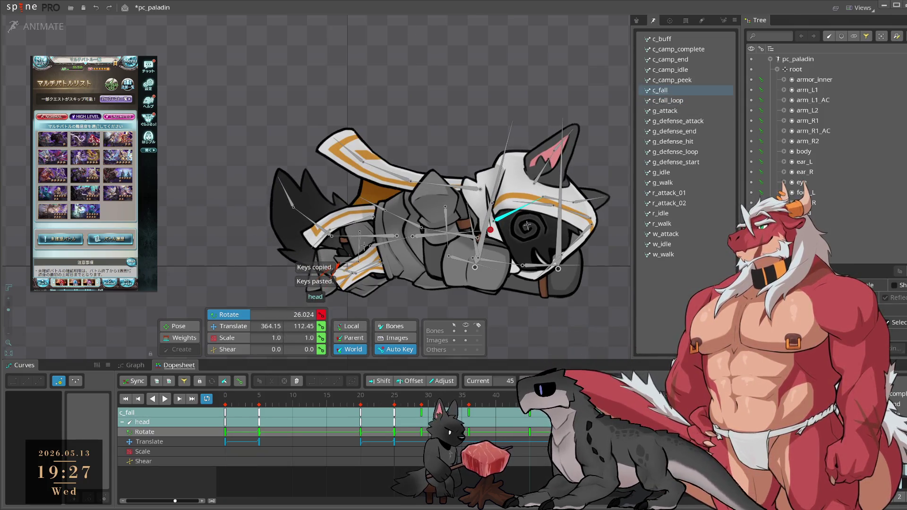
click(632, 412)
key(ctrl+c)
key(ctrl+v)
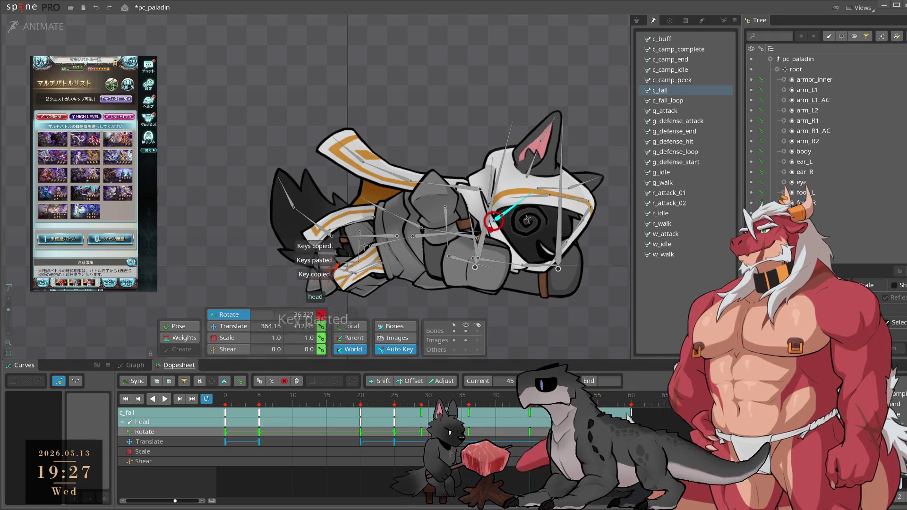
Step: Play c_fall from frame 36 to review the head motion
click(468, 396)
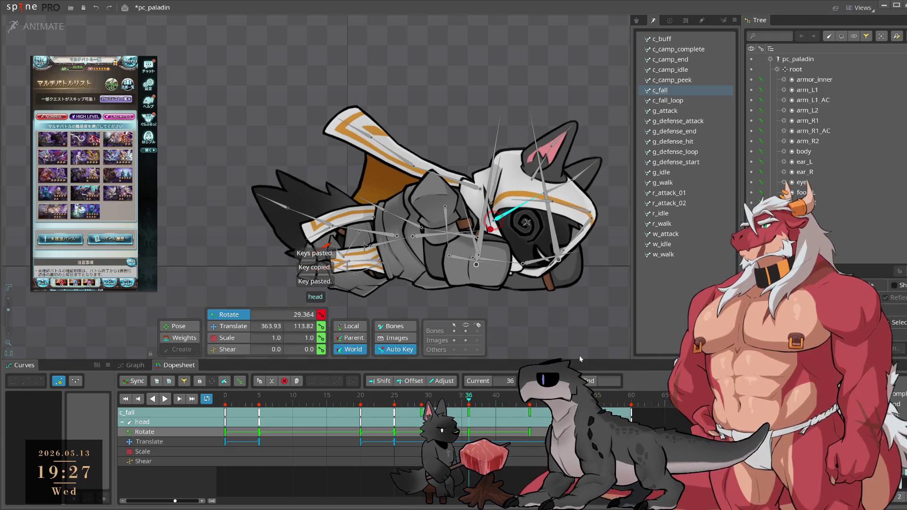
key(space)
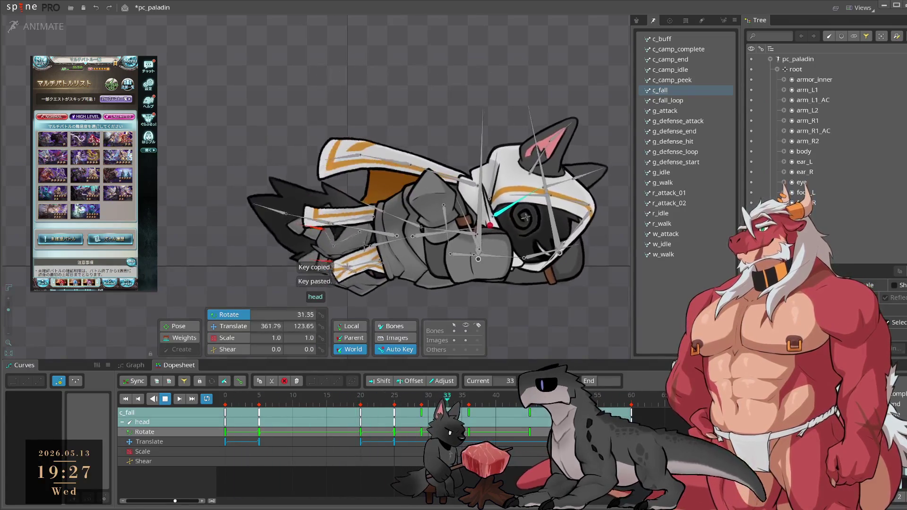
click(415, 413)
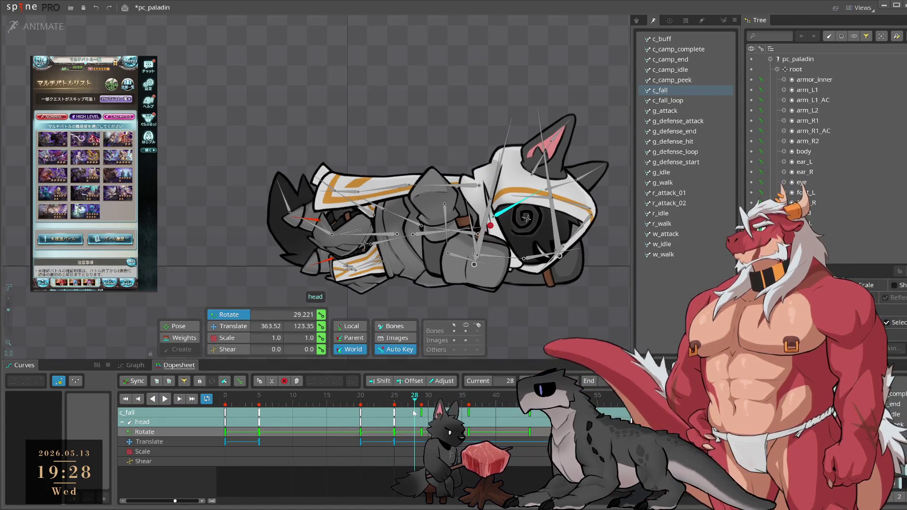
Step: Tilt the head further at frame 36, rotating it to 40.5
click(421, 396)
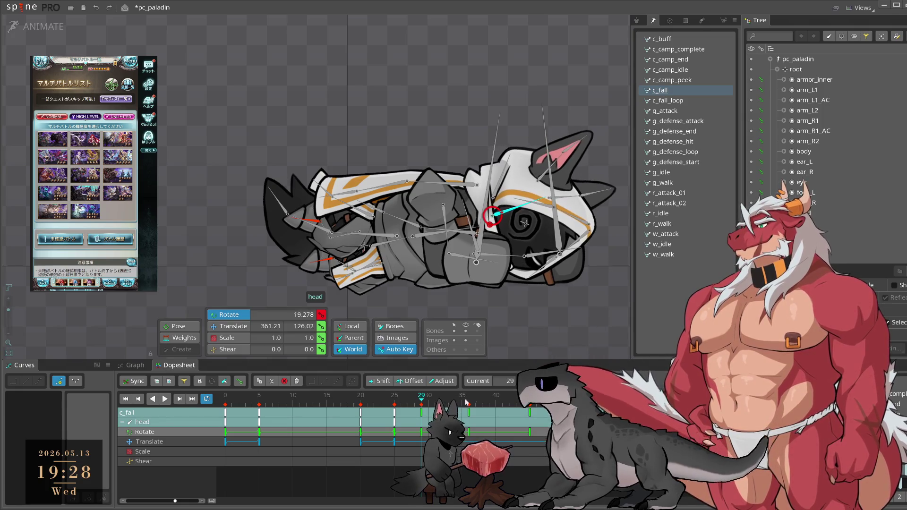
mouse_move(467, 402)
mouse_down()
mouse_move(514, 422)
mouse_move(468, 420)
mouse_up()
drag(567, 302, 588, 321)
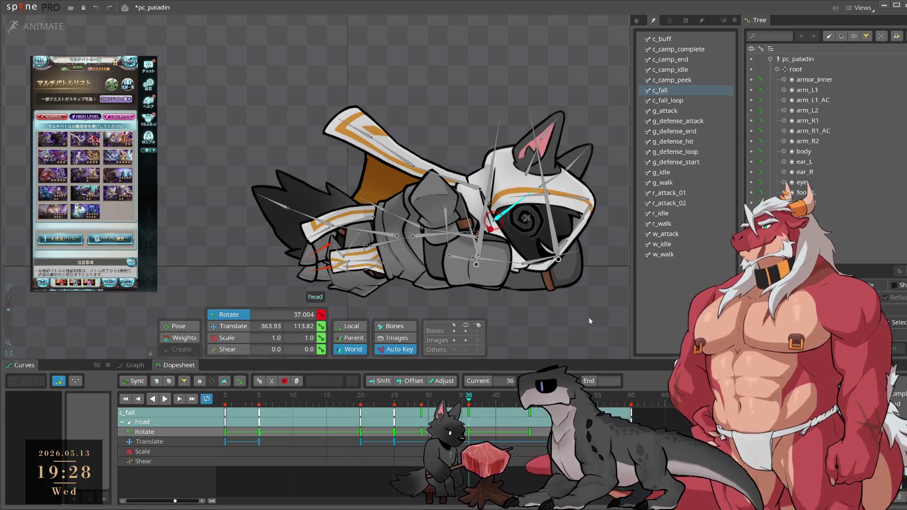
click(528, 416)
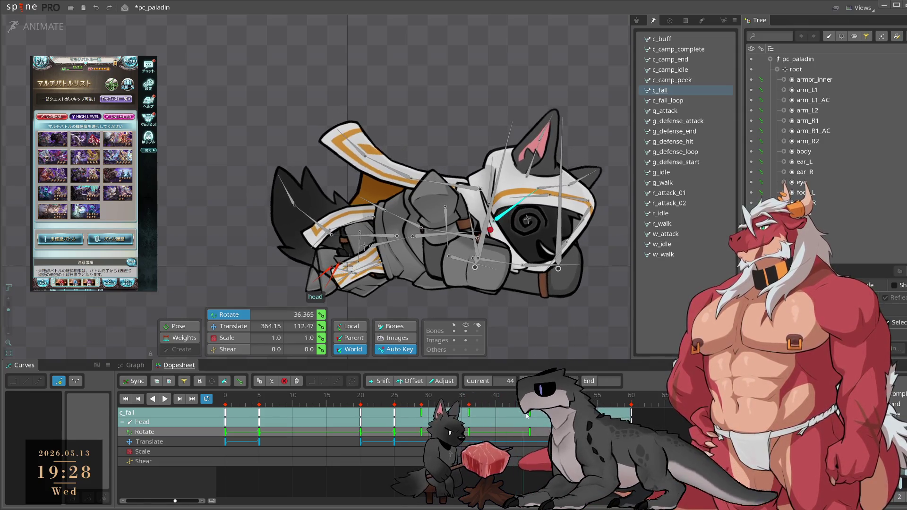
click(469, 415)
drag(574, 305, 593, 321)
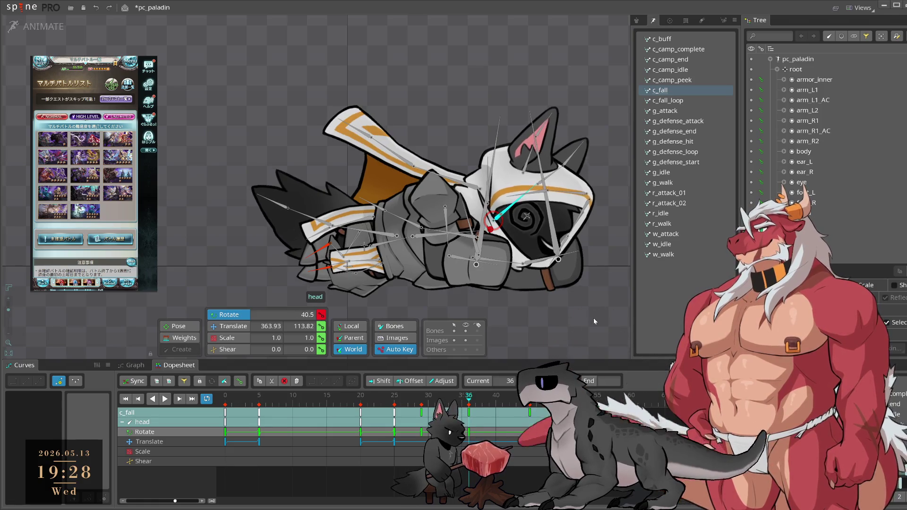
Step: After reviewing playback, ease the head to 34.2 at frame 36 and about 29 at frame 45
key(space)
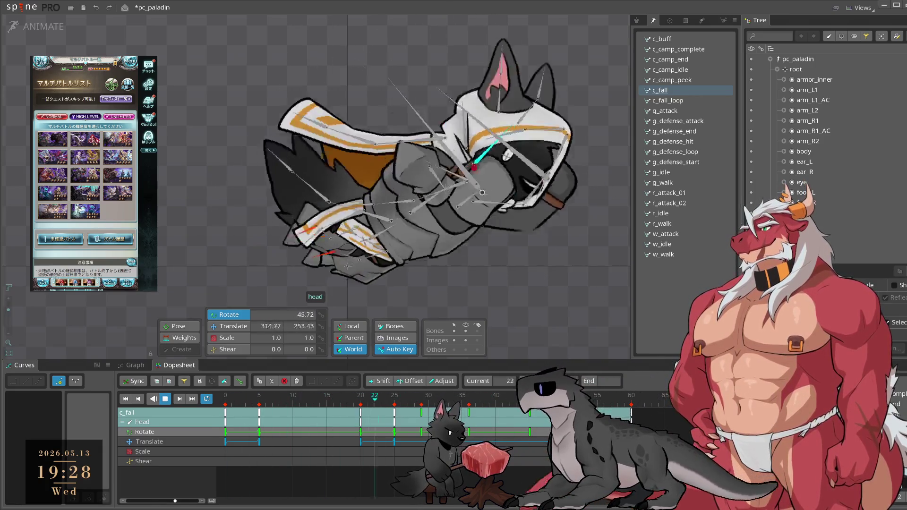
click(466, 405)
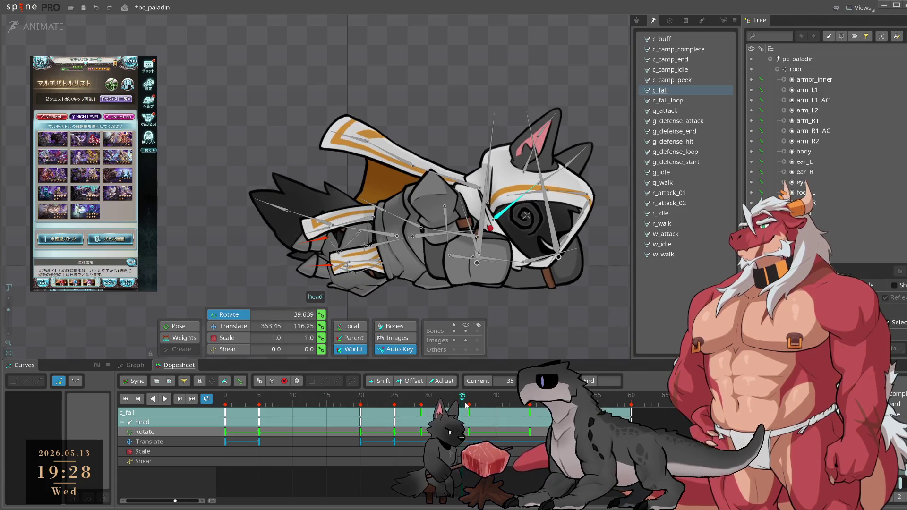
click(469, 405)
drag(600, 333, 597, 351)
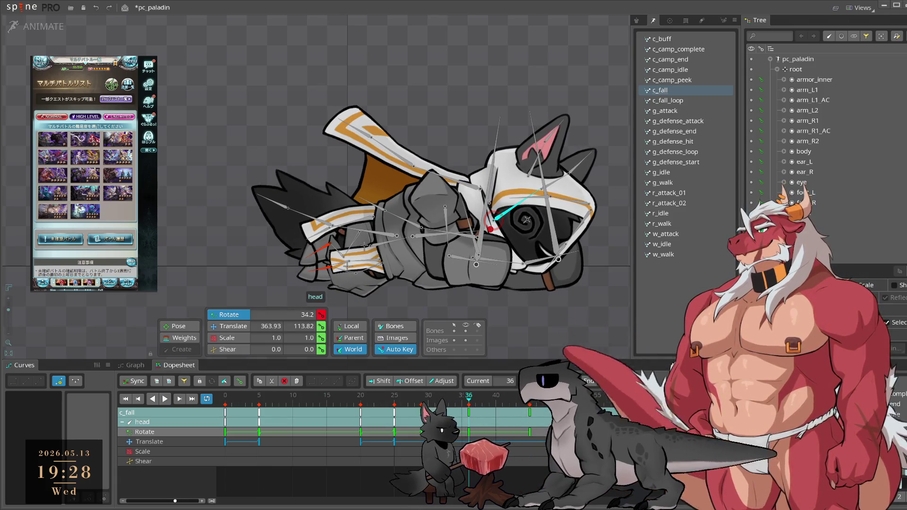
key(Right)
key(Right)
key(Right)
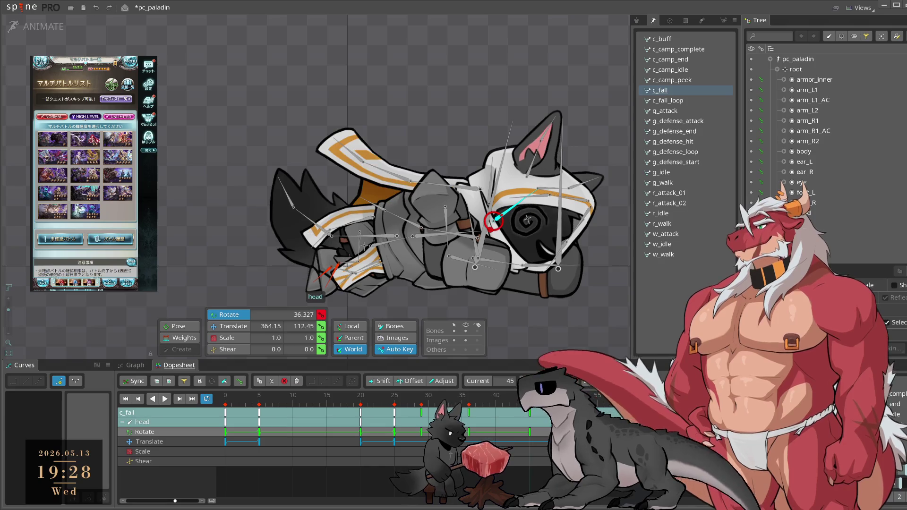
drag(598, 351, 599, 357)
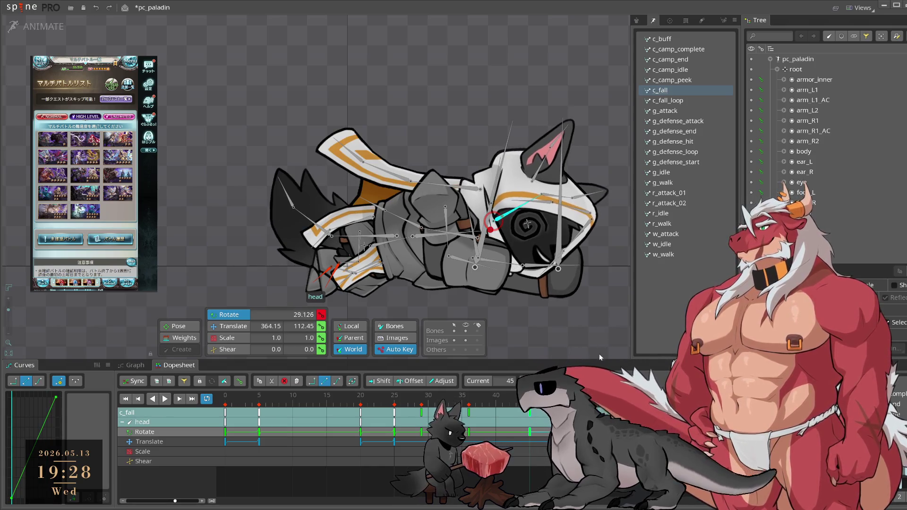
Step: Copy the frame-45 head rotate key into c_fall_loop, giving rotation 28.375, and play it
click(632, 404)
key(ctrl+c)
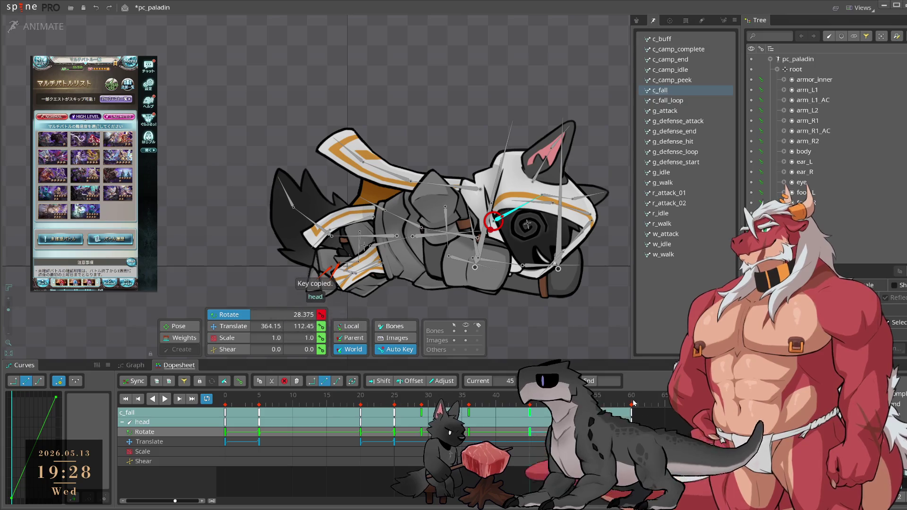
key(ctrl+v)
click(687, 101)
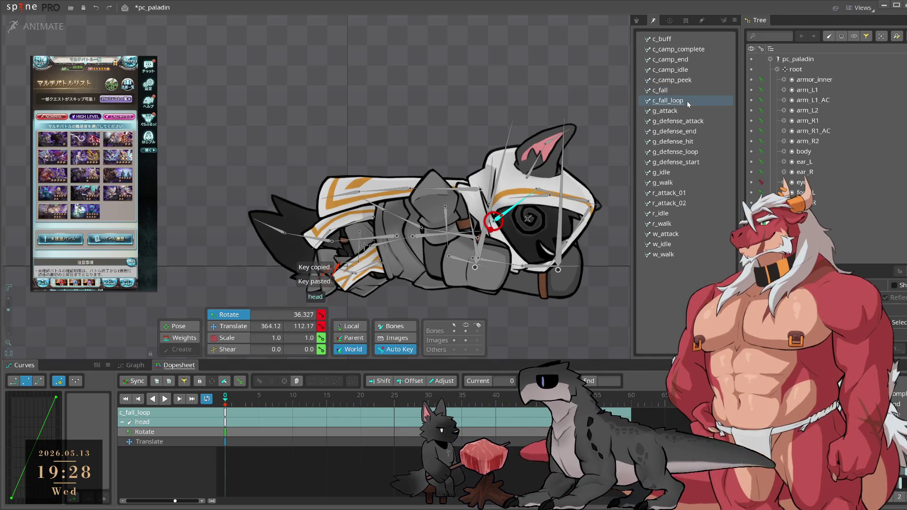
key(l)
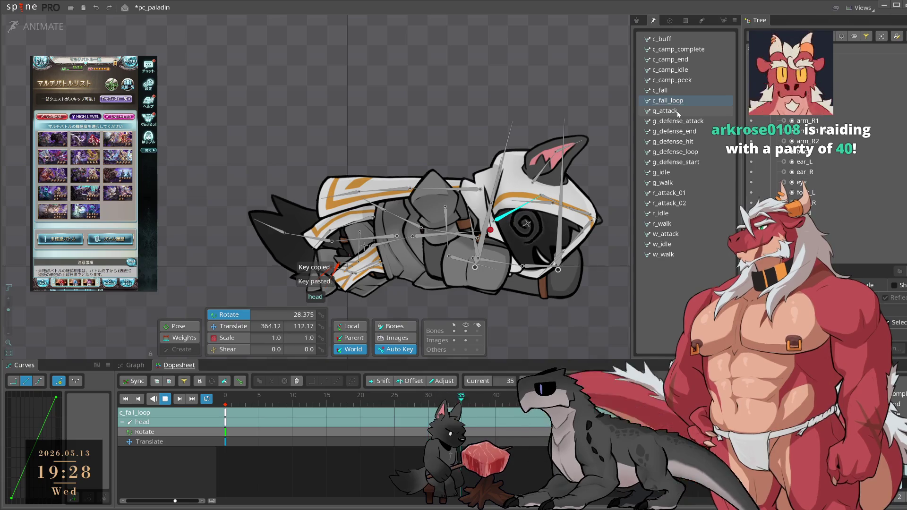